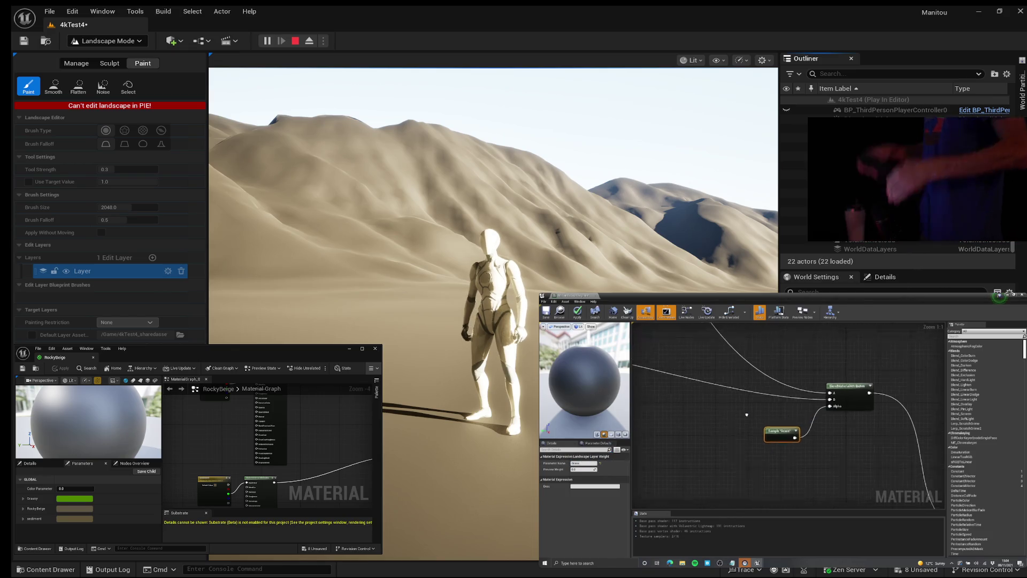
Inspect the Grass layer's material graph, then return to the layer blend graph and main editor.
double_click(775, 420)
key("alt+Left")
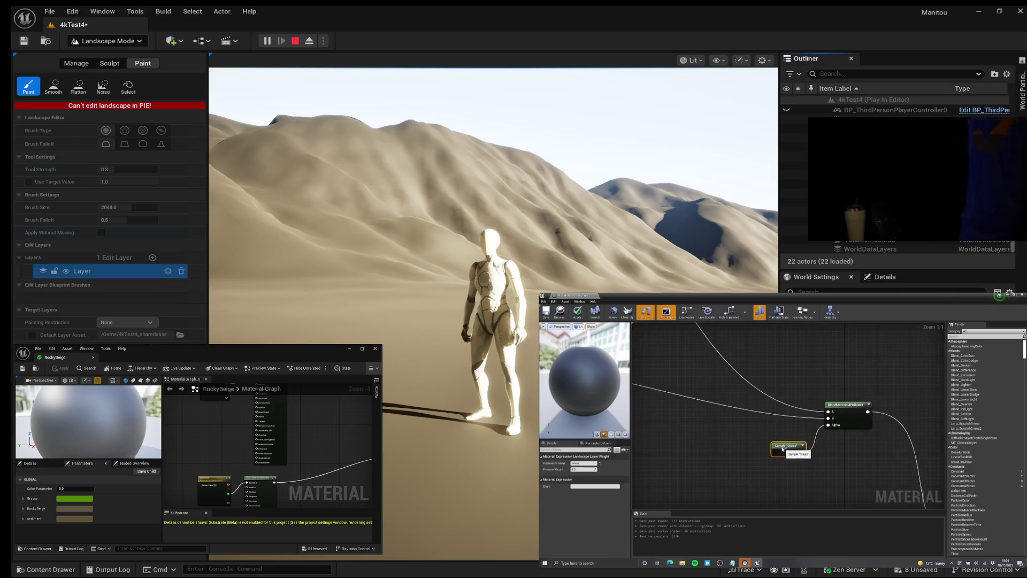
left_click(818, 465)
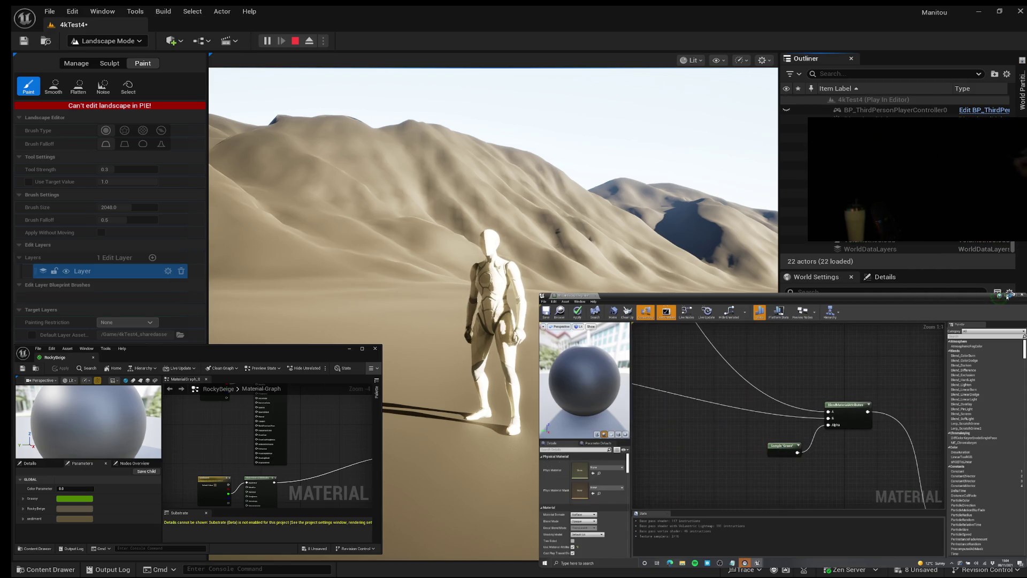
left_click(1006, 297)
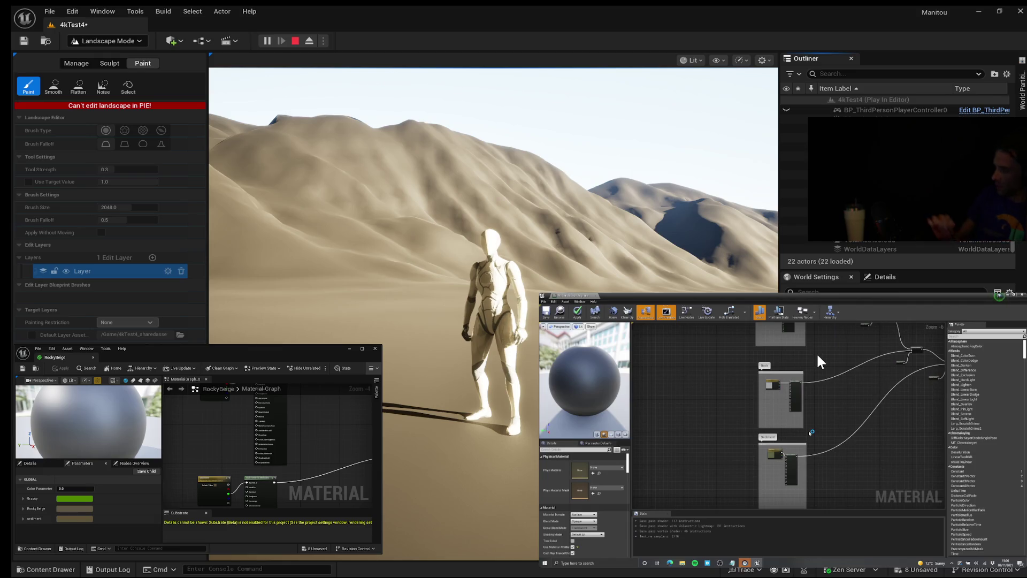
mouse_move(823, 350)
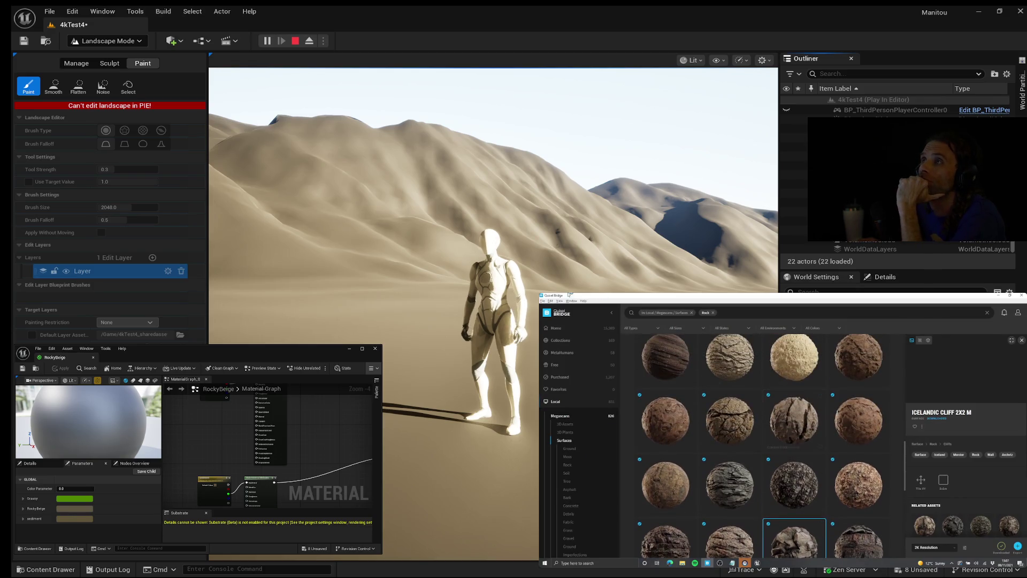
Scroll through the downloaded Megascans rock surfaces in Bridge.
scroll(791, 440, "down", 5)
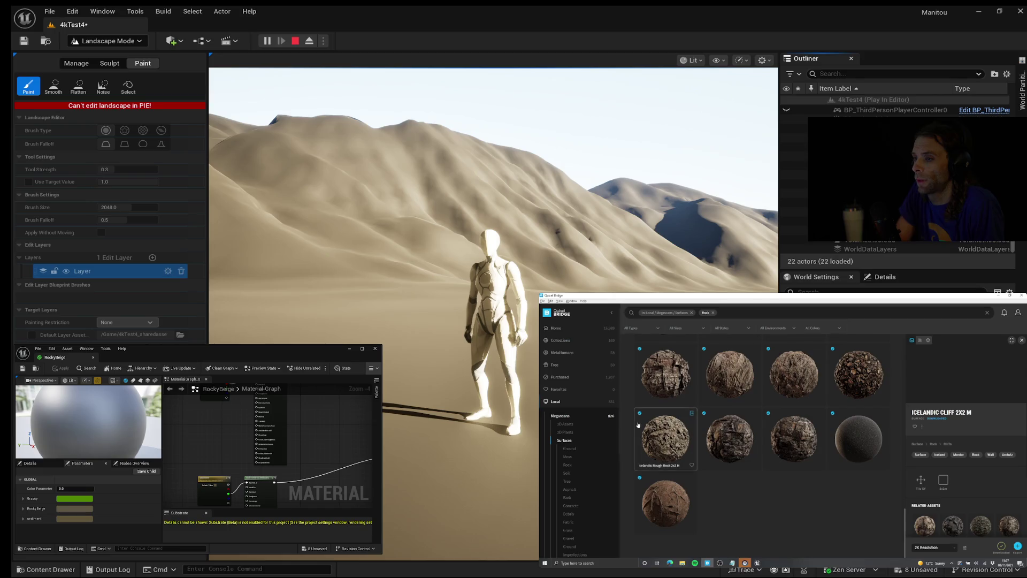
scroll(834, 360, "up", 1)
scroll(783, 469, "up", 3)
type("quixel bri")
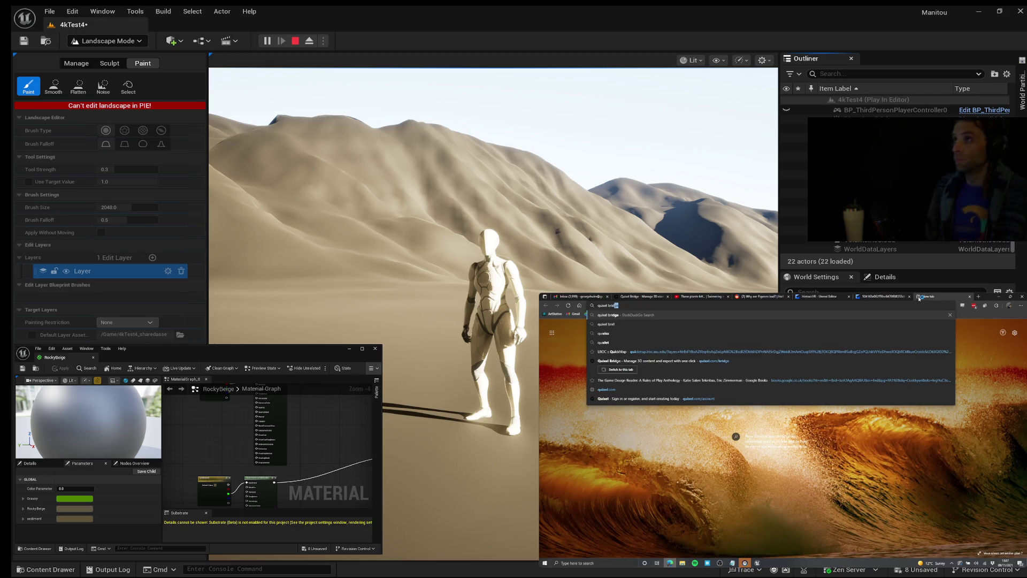
Search the web for Quixel Bridge, check the tutorial video, then return to Bridge's rock surfaces.
key("Return")
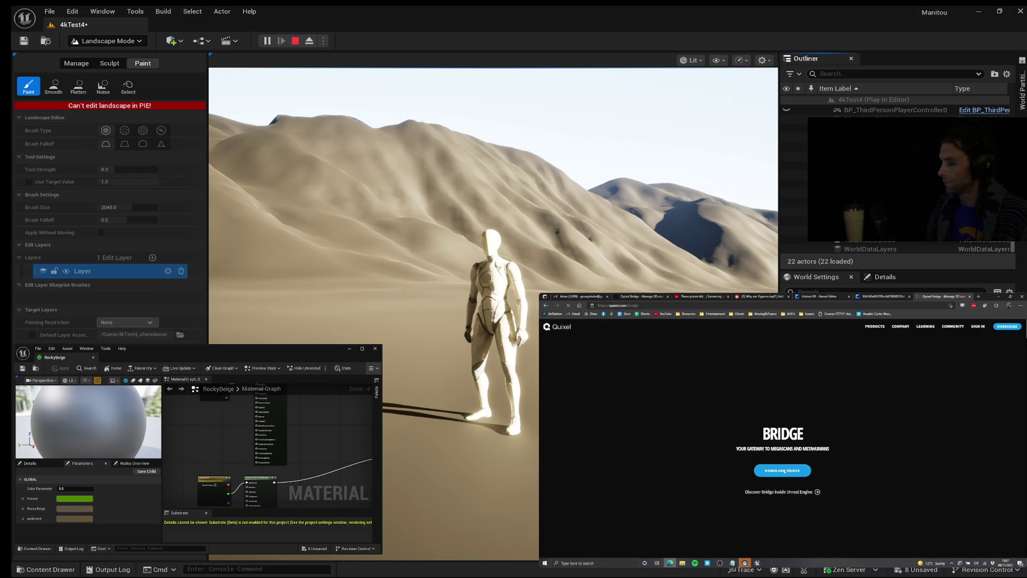
left_click(998, 296)
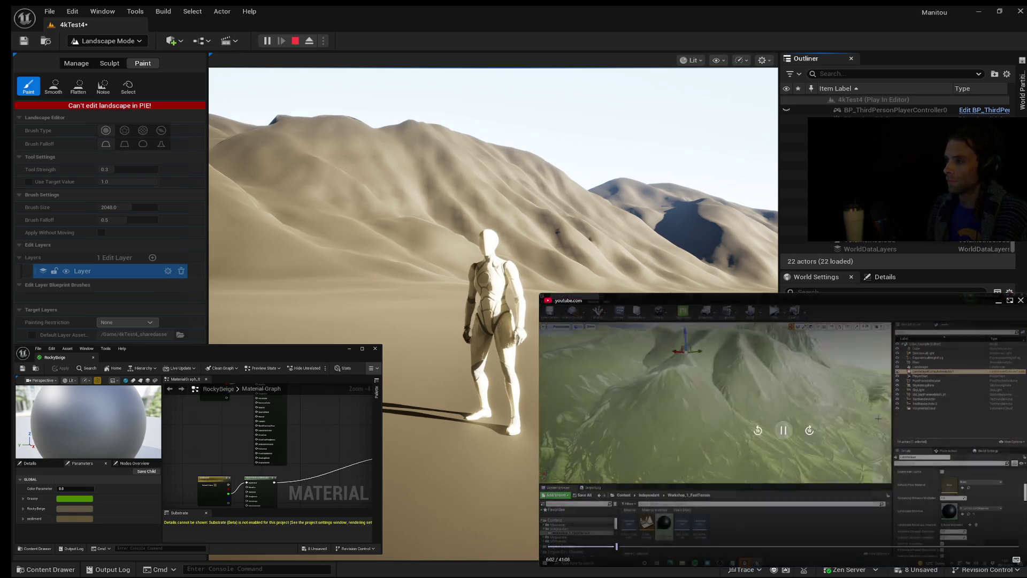
left_click(707, 562)
scroll(776, 460, "up", 1)
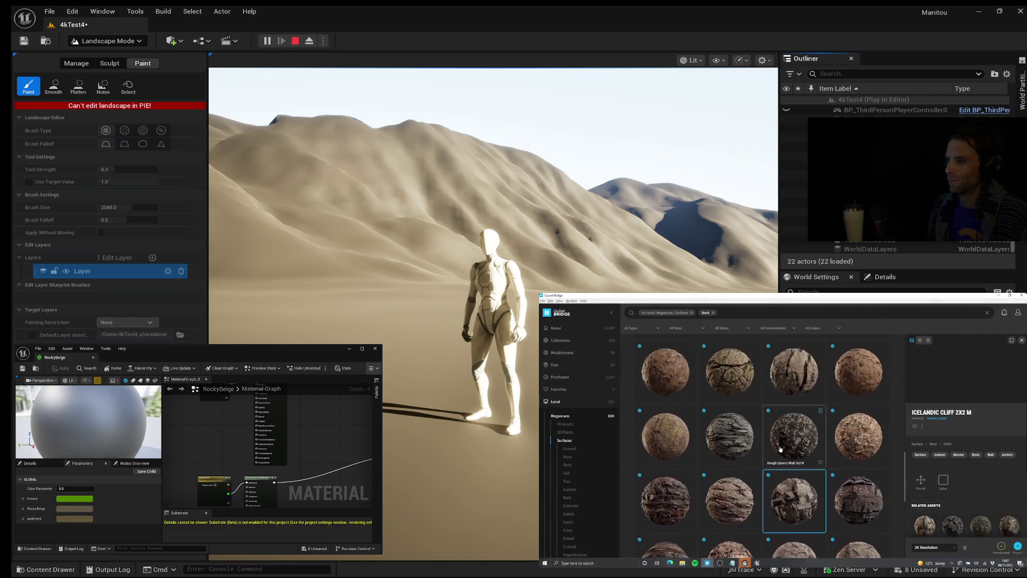
Remove the Rock tag filter and list every local Megascans asset instead of only surfaces.
scroll(791, 407, "up", 1)
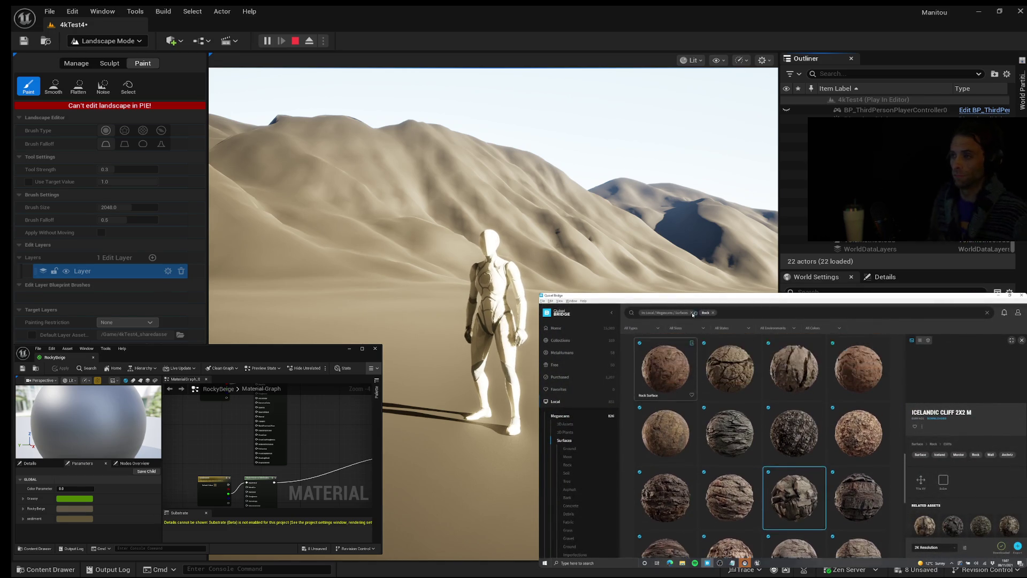
left_click(712, 313)
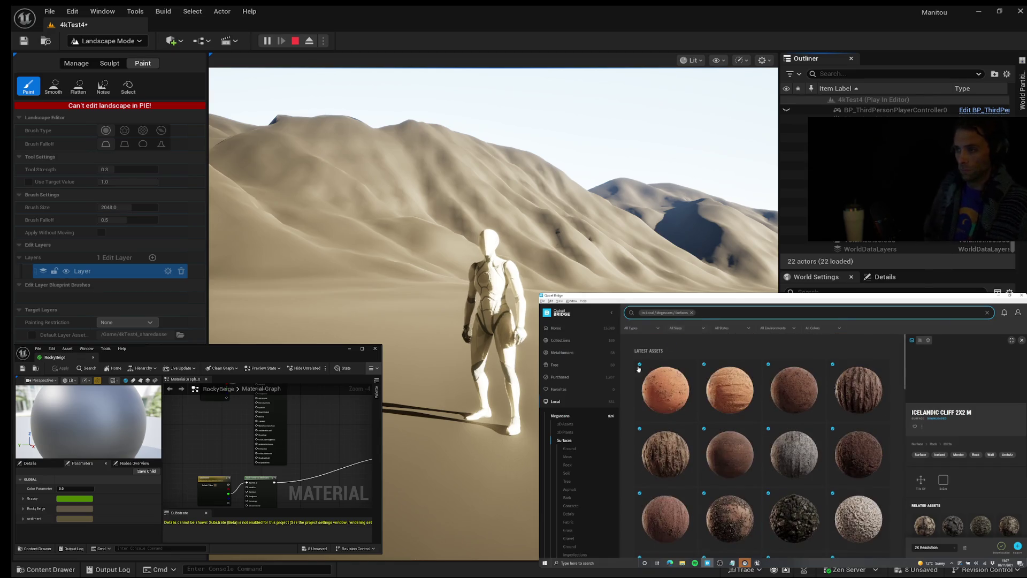
left_click(551, 404)
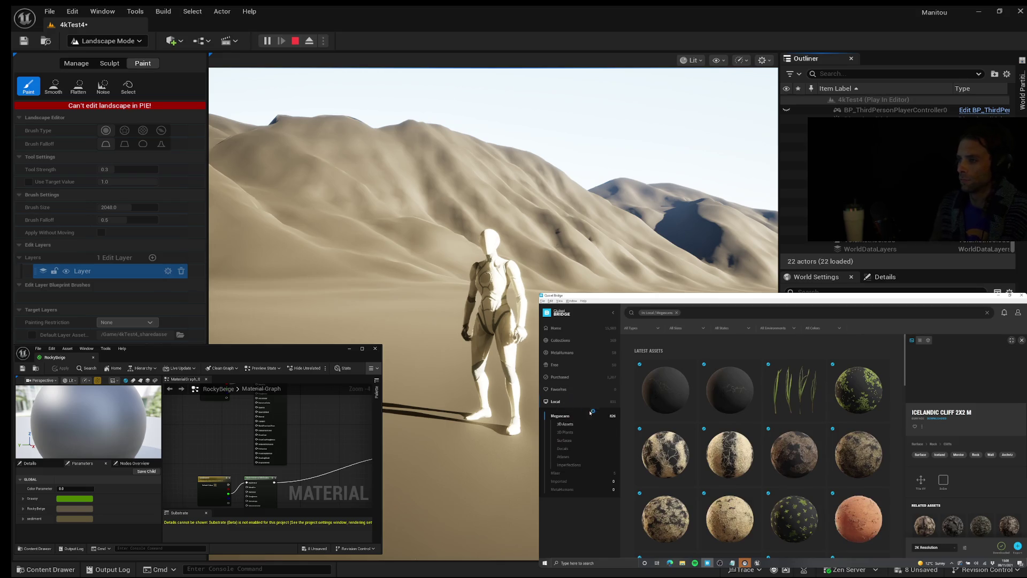
Search local surfaces for 'grass' and export Patchy Wild Grass 2x2 M to Unreal Engine.
left_click(564, 440)
left_click(695, 310)
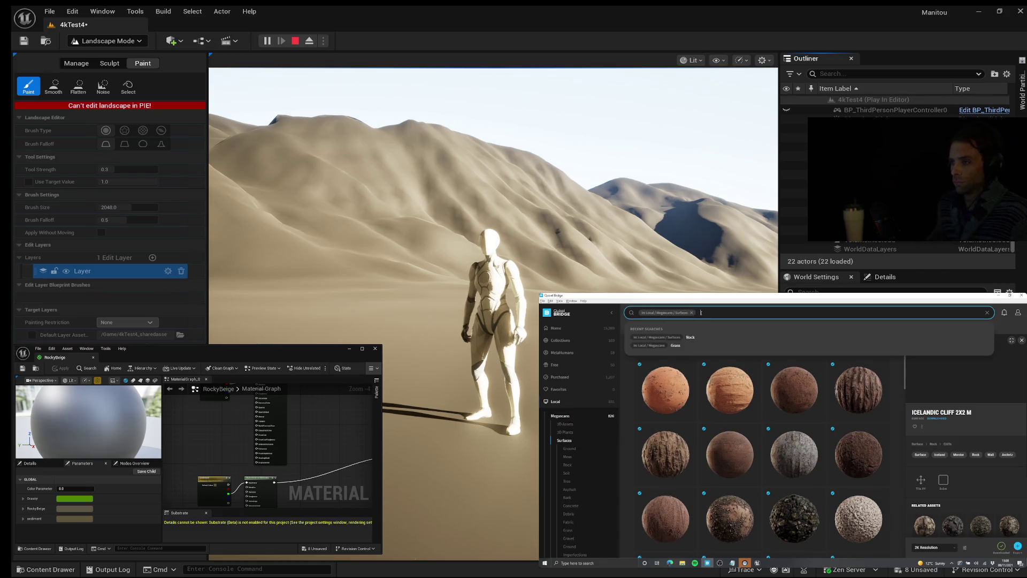
type("grass")
left_click(746, 353)
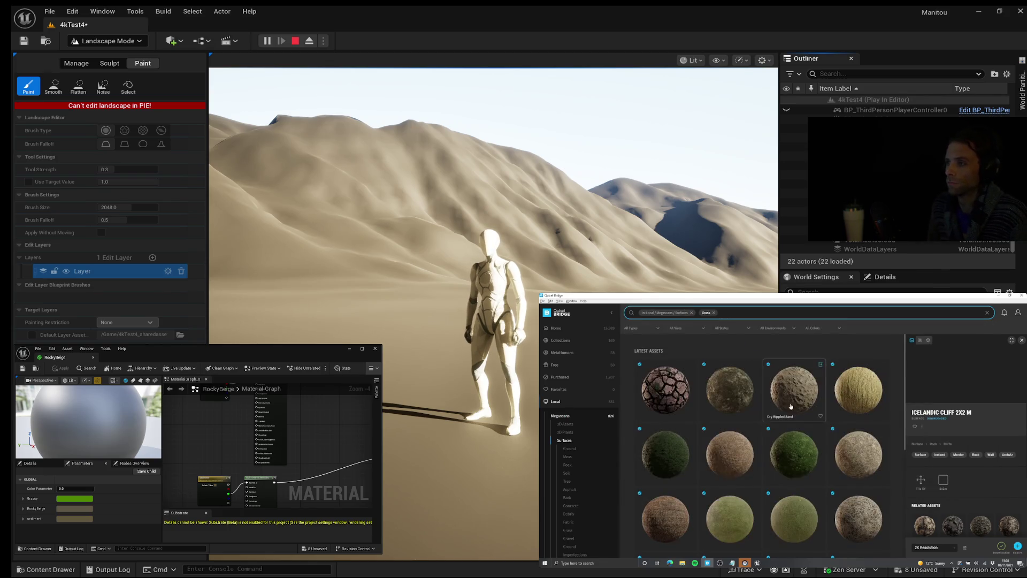
scroll(792, 455, "down", 2)
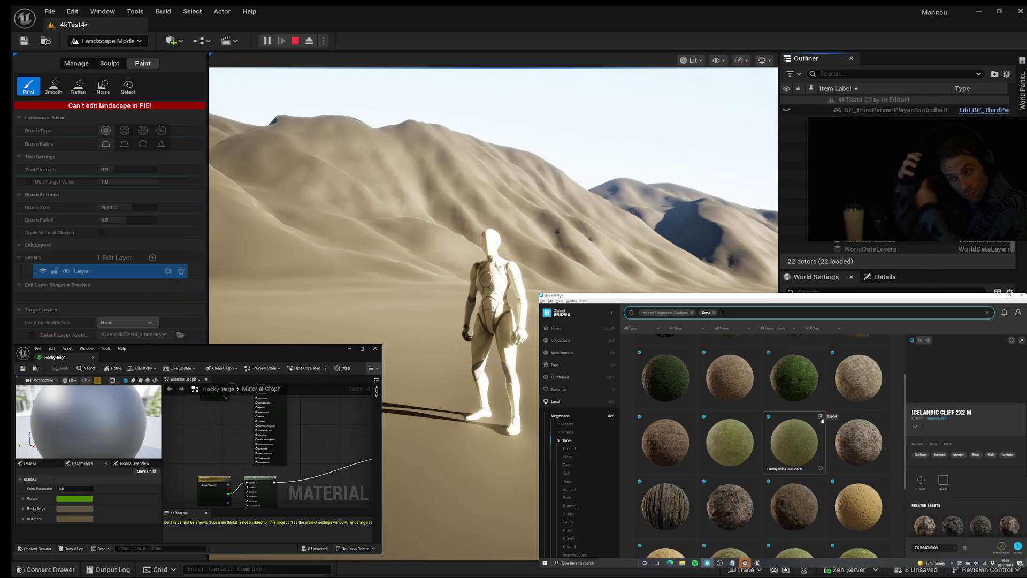
left_click(821, 417)
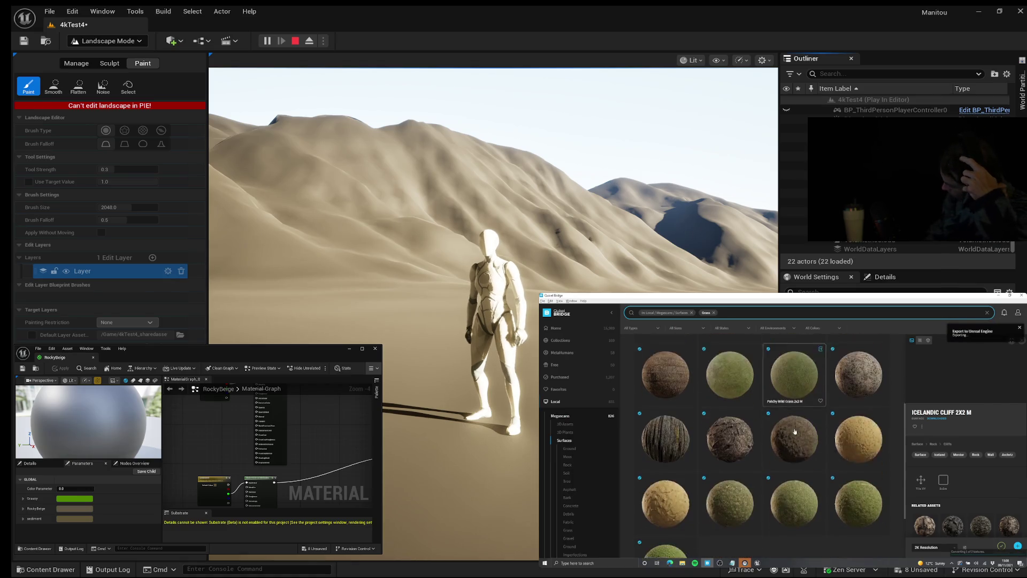
scroll(745, 452, "down", 2)
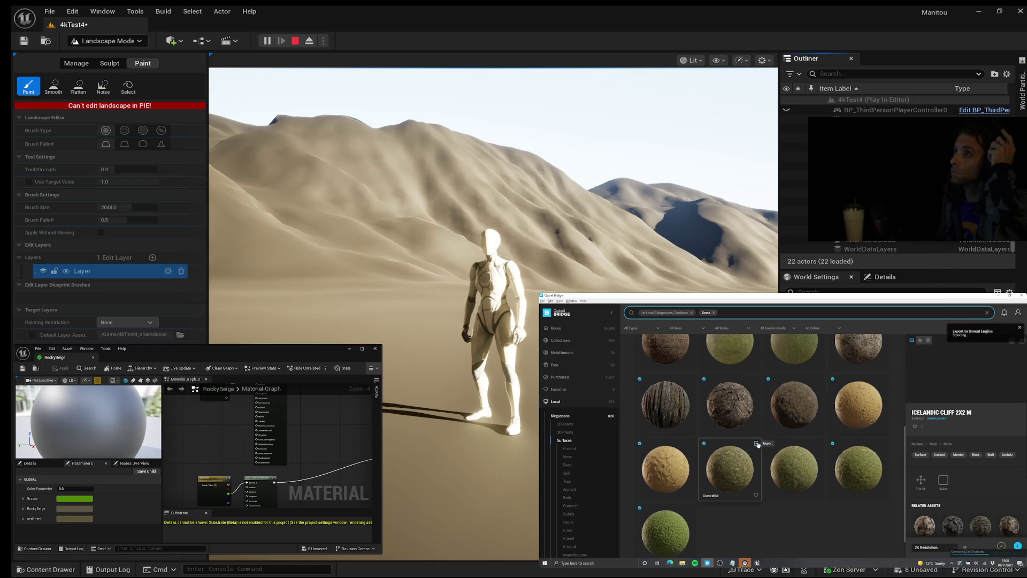
scroll(790, 441, "up", 5)
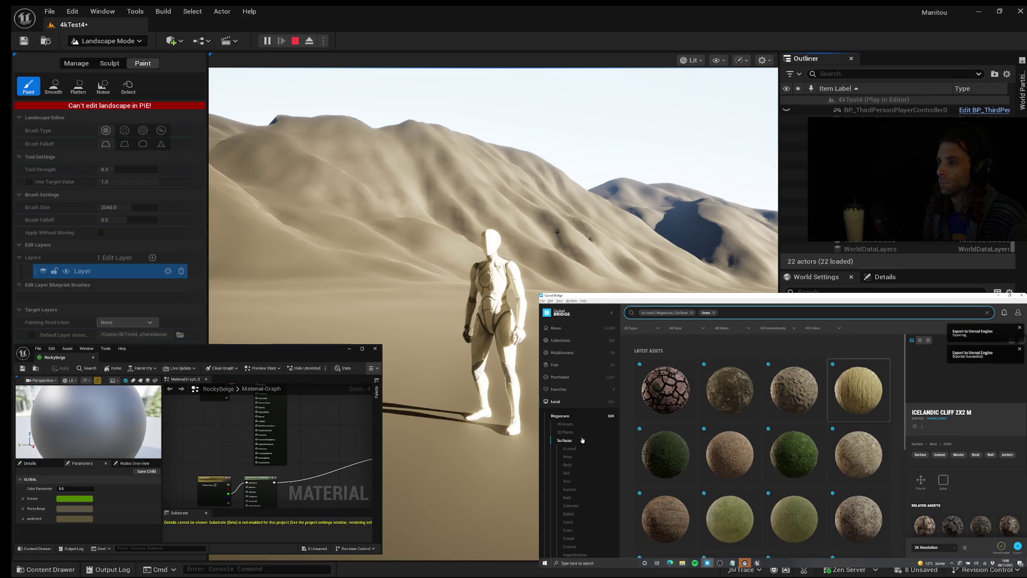
left_click(588, 463)
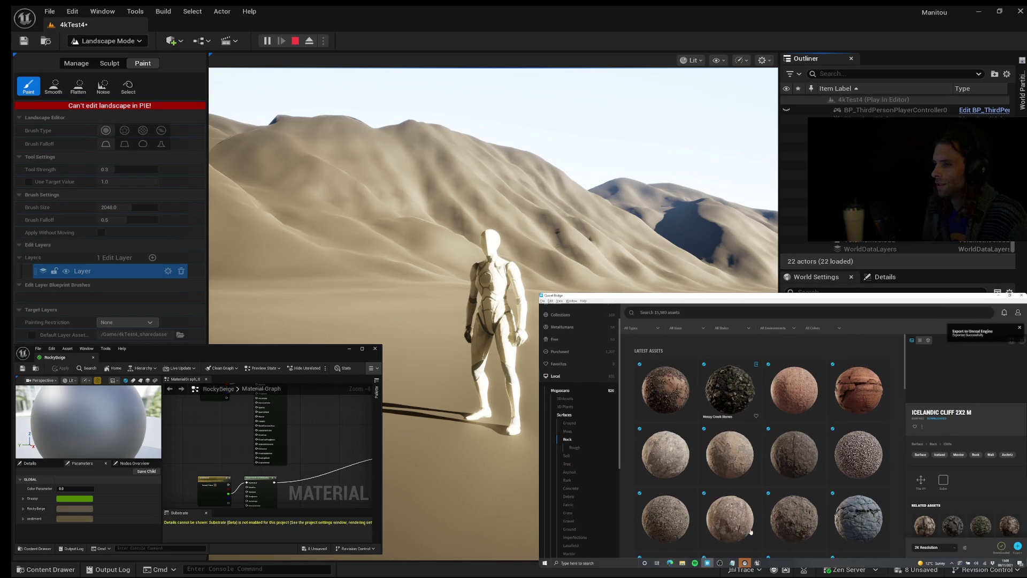
Switch to the other Unreal Editor window showing the Megascans plugin.
mouse_move(757, 563)
left_click(734, 538)
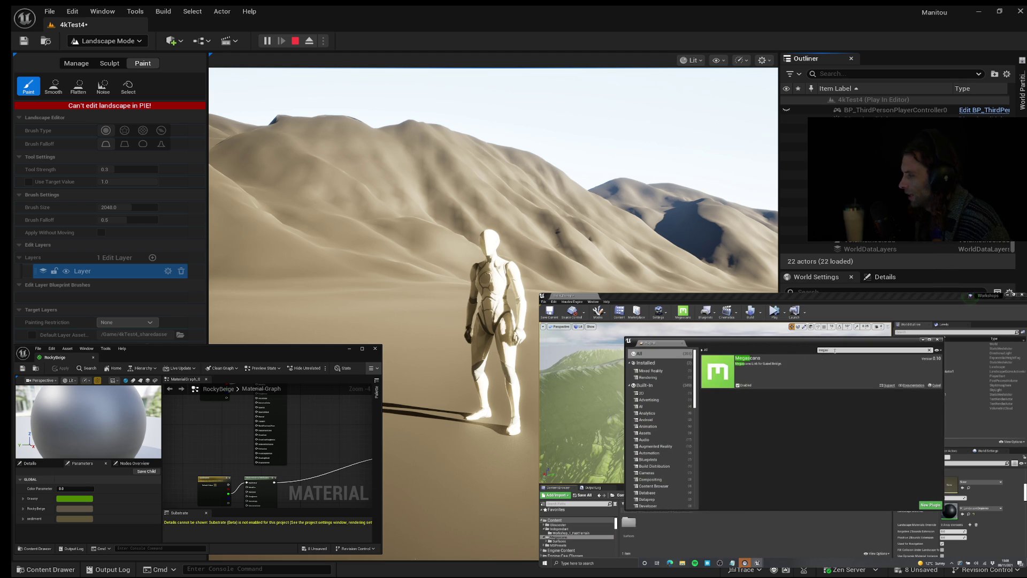
Show Bridge's Export Settings targeting Unreal Engine version 4.27.
mouse_move(783, 430)
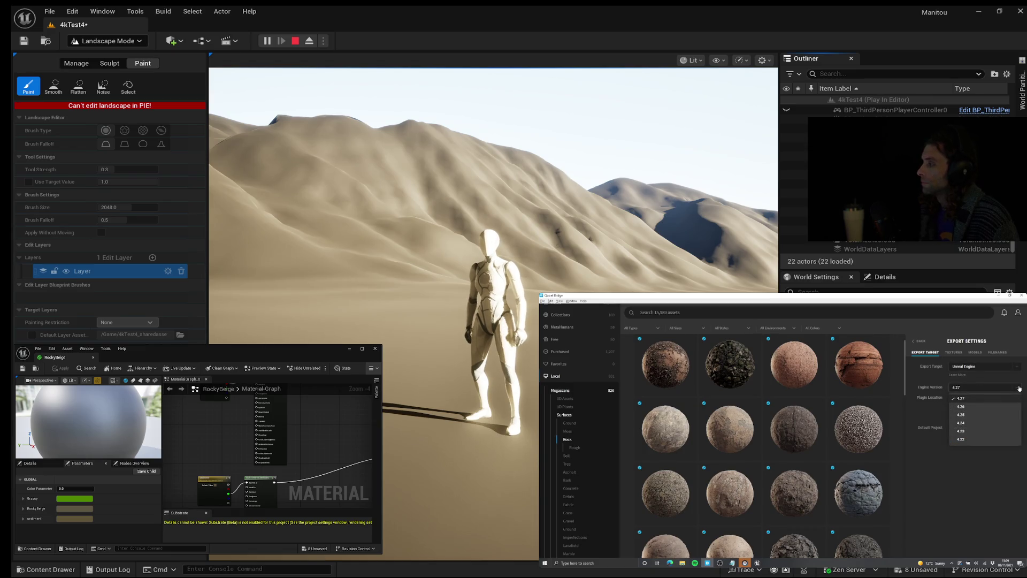
mouse_move(999, 309)
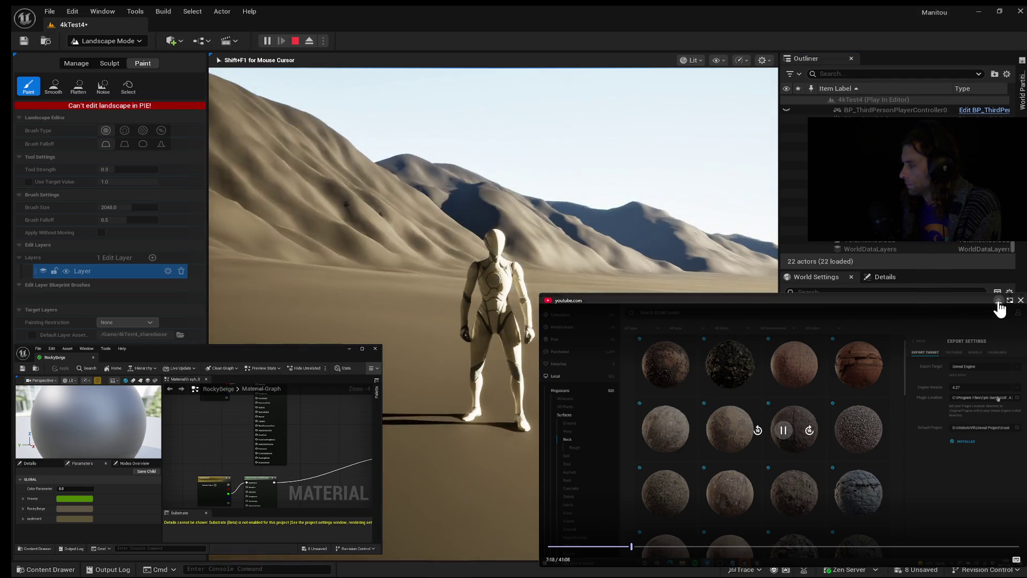
Run the third-person mannequin forward toward the dunes in Play-In-Editor.
key("w")
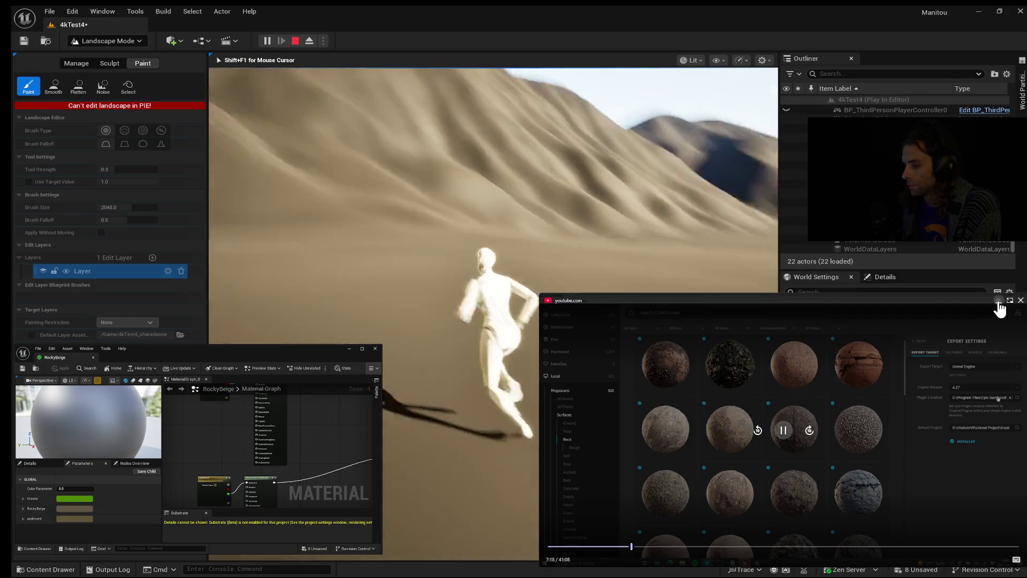
Turn the mannequin to run back across the dunes, then end the playtest with Esc.
key("a")
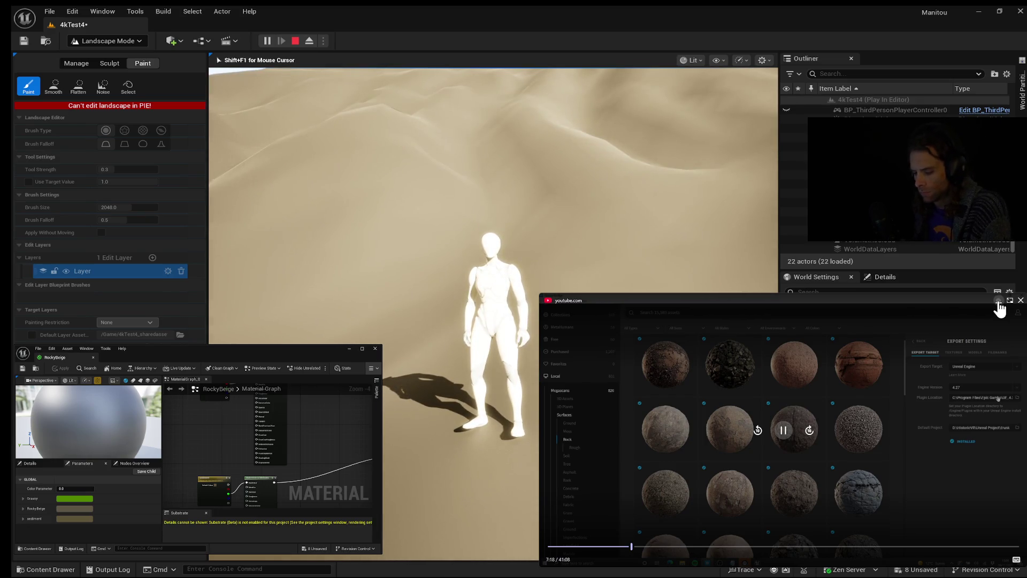
key("Escape")
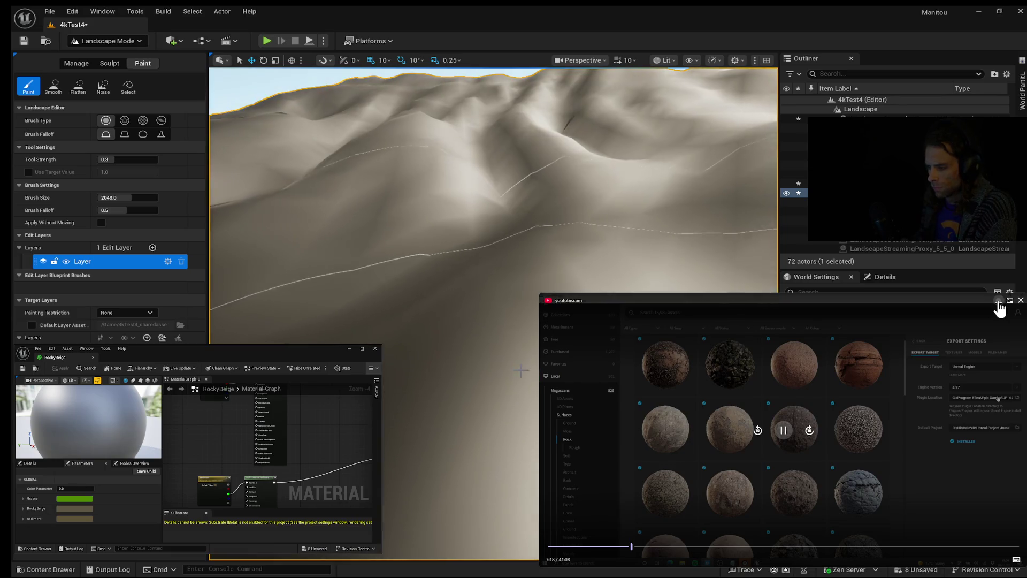
Start a new playtest with Alt+P and run the mannequin up a steep dune.
key("alt+p")
key("w")
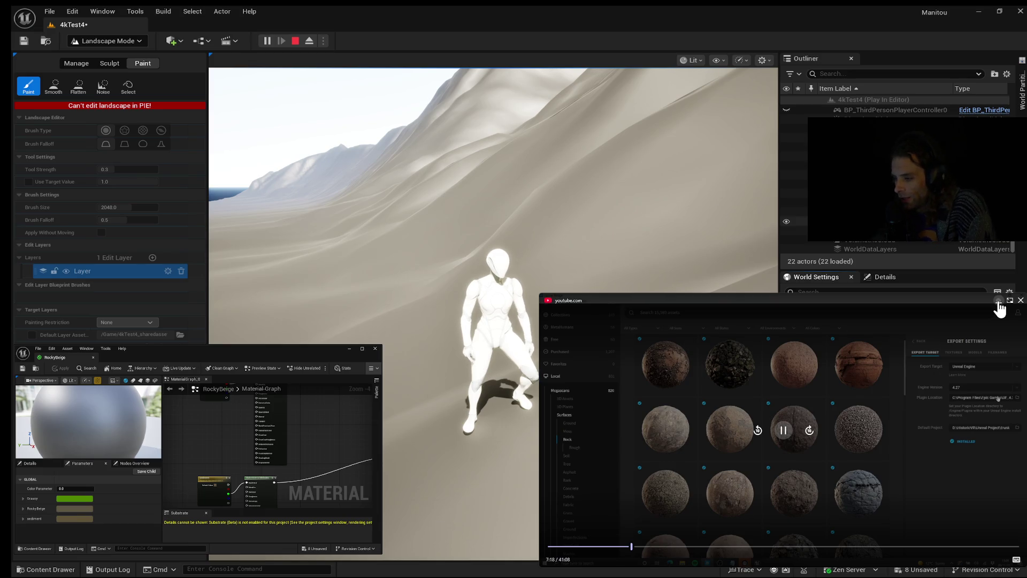
Run the mannequin forward over the dunes, jump once, then exit Play In Editor.
key("w")
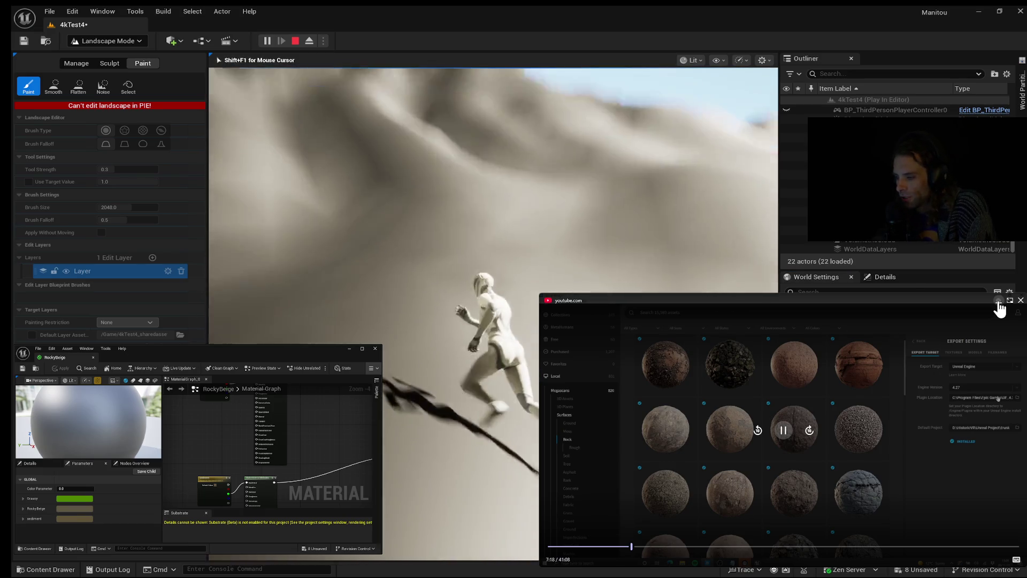
key("space")
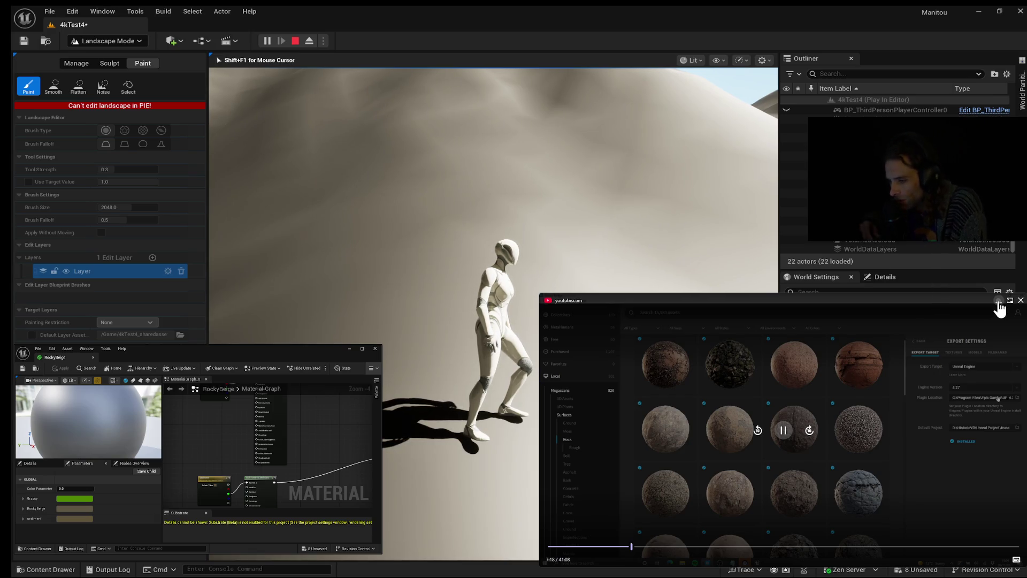
key("w")
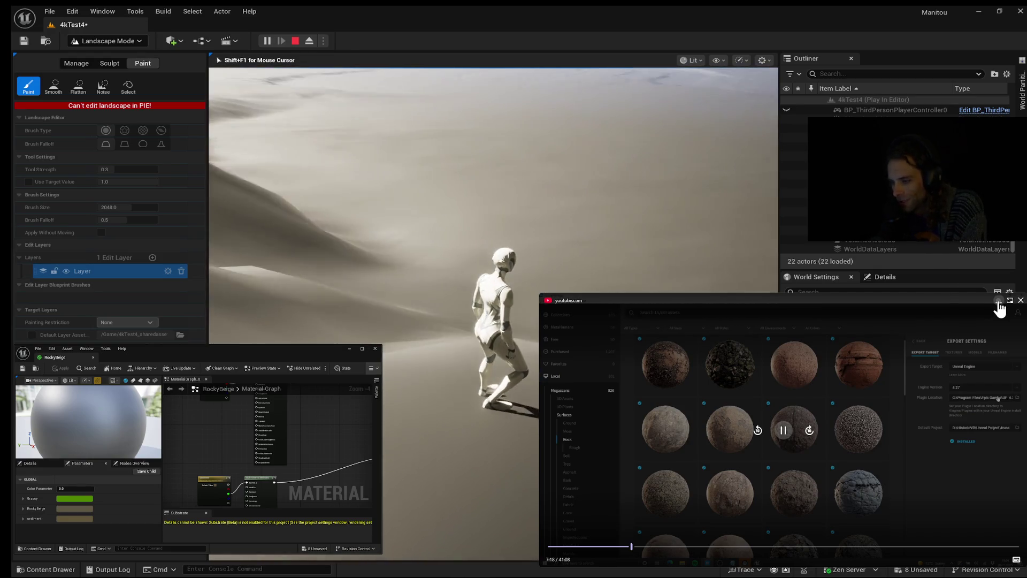
key("Escape")
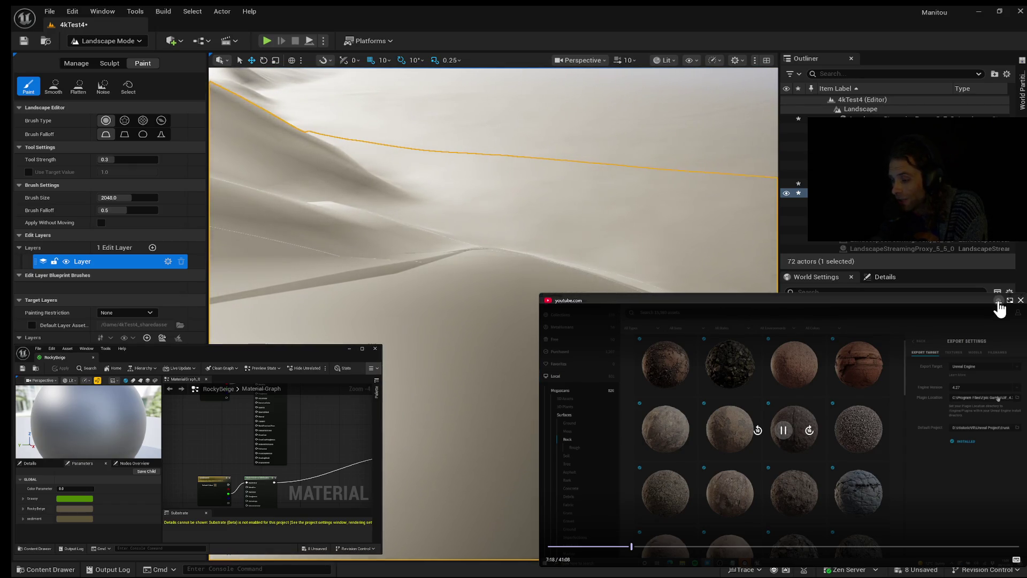
key("alt+p")
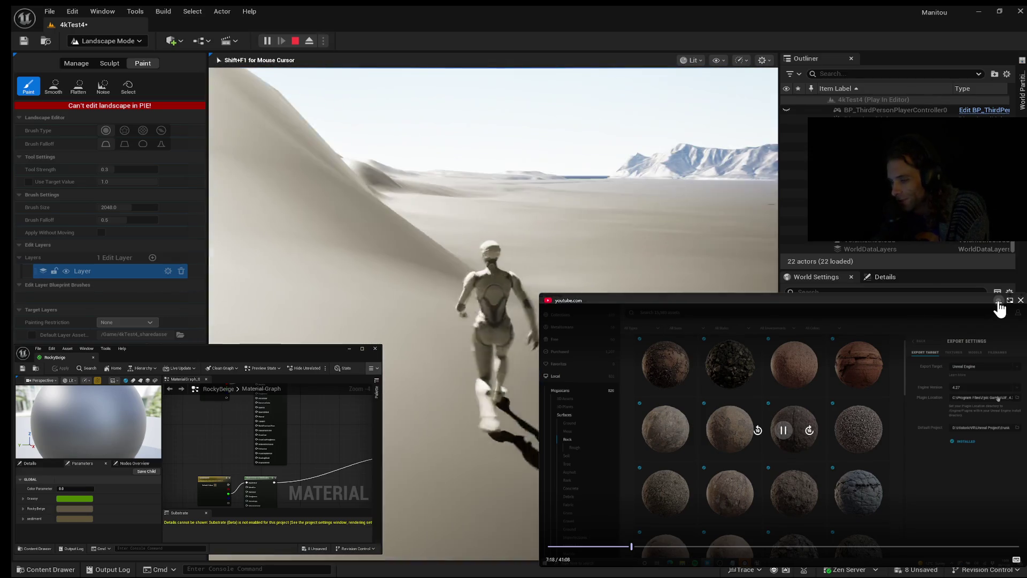
key("Escape")
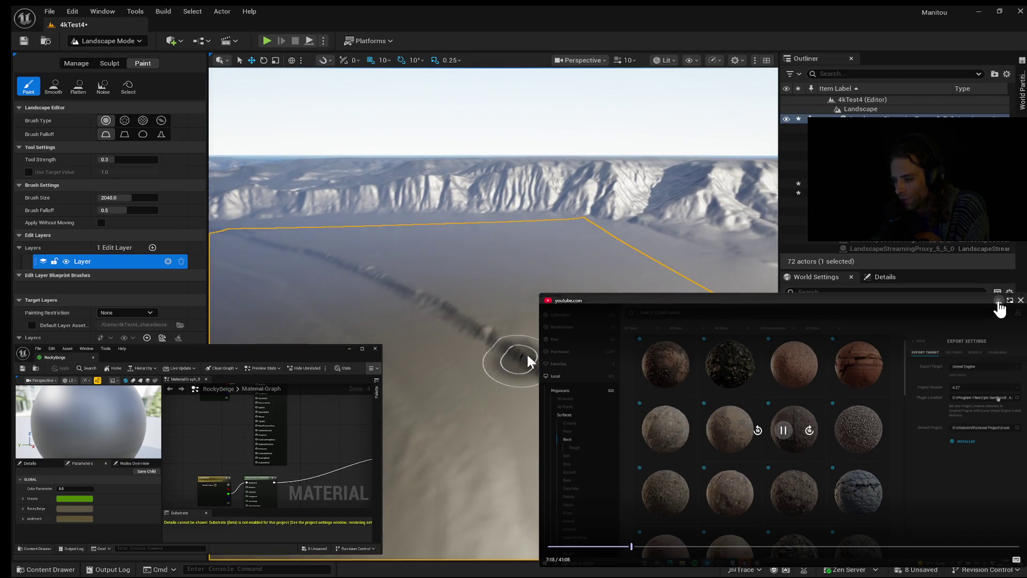
key("alt+p")
key("w")
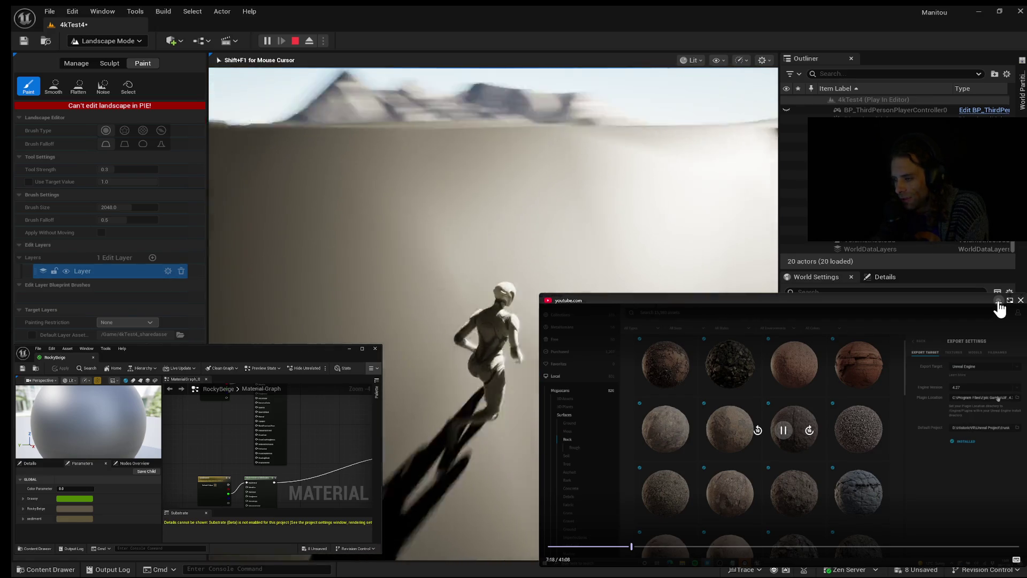
key("space")
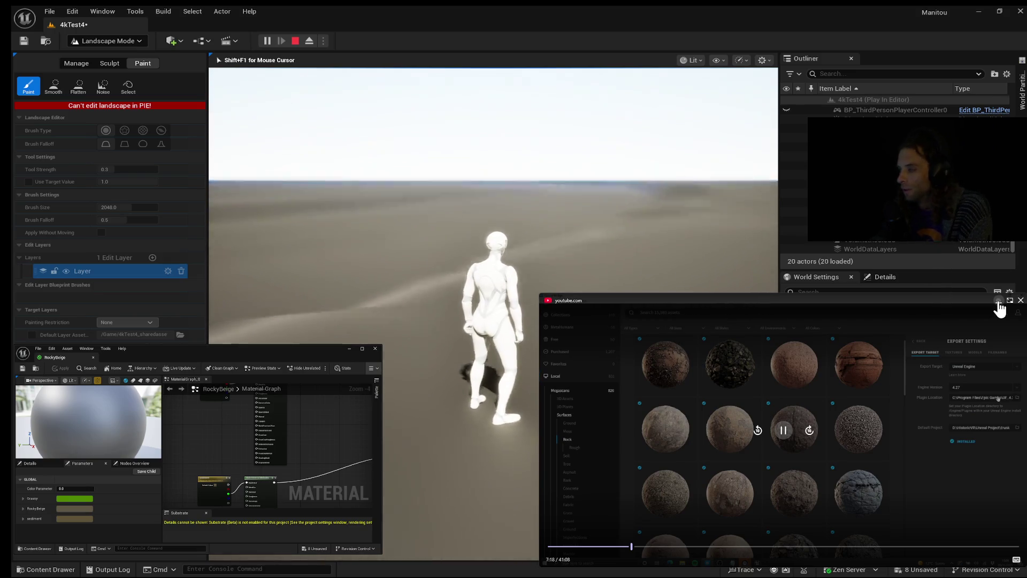
key("shift+F1")
key("Escape")
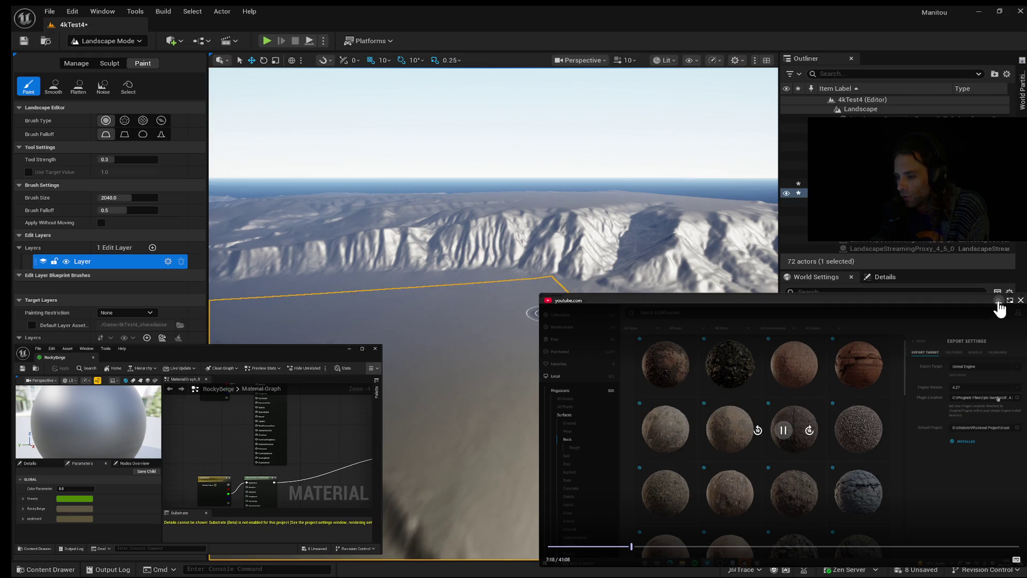
key("alt+p")
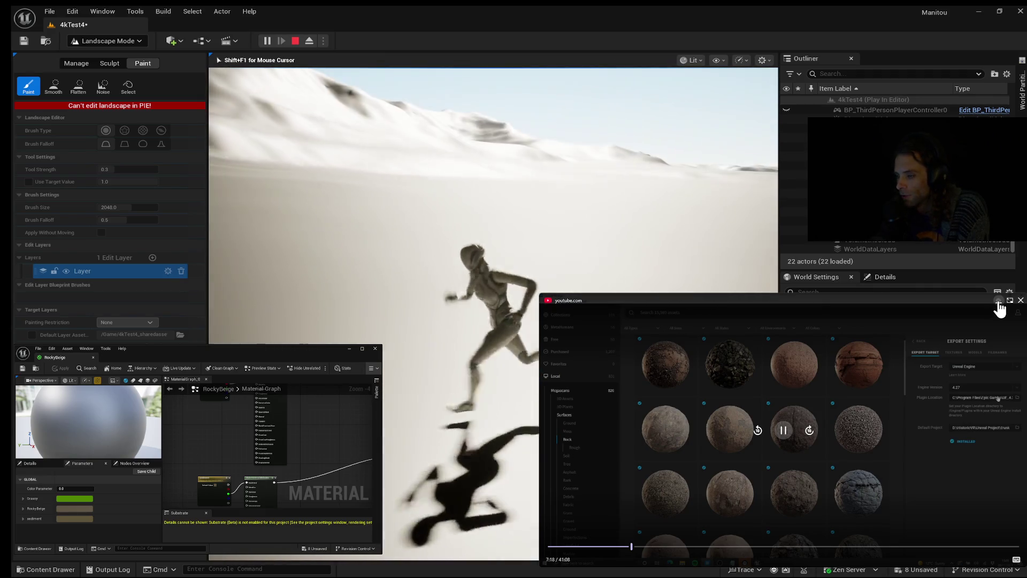
key("d")
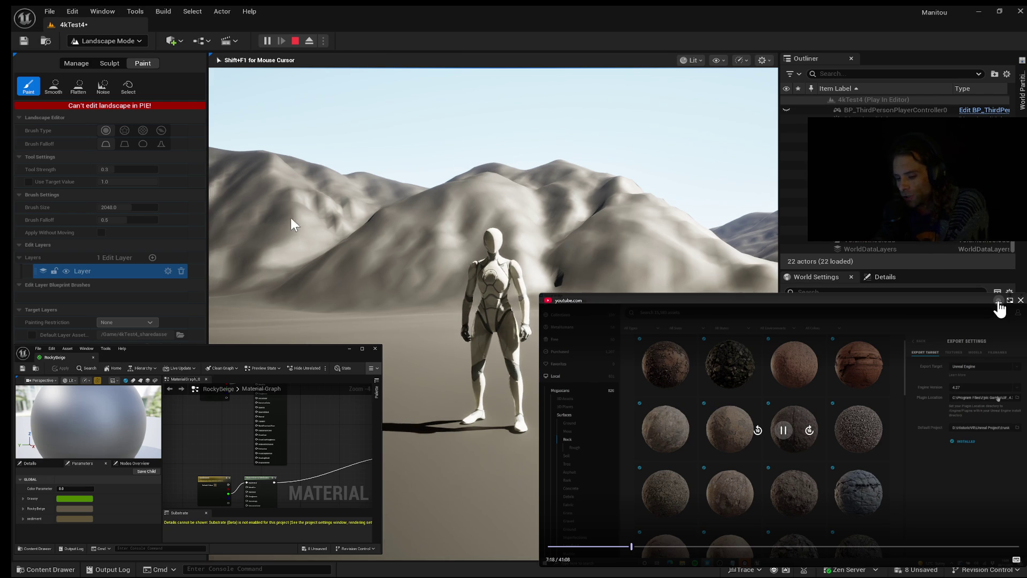
key("Escape")
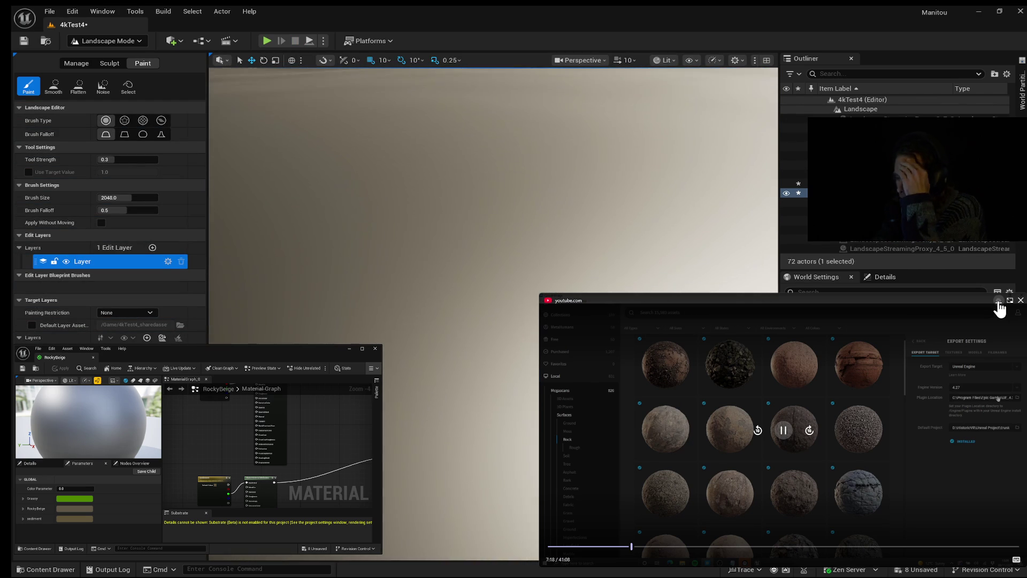
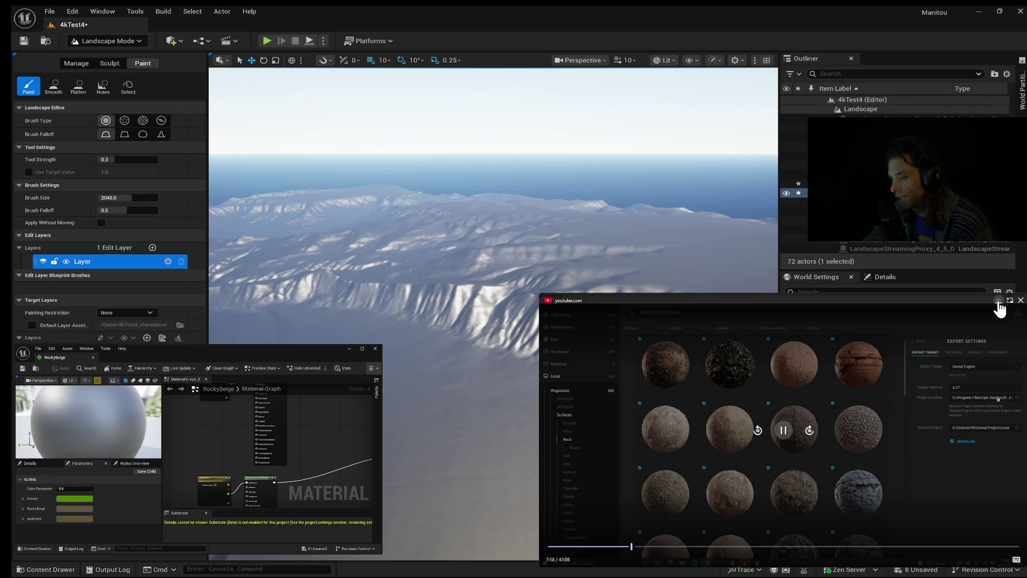
Jump the viewport camera to the close-up bookmark of the snowy ridge with the F key.
key("f")
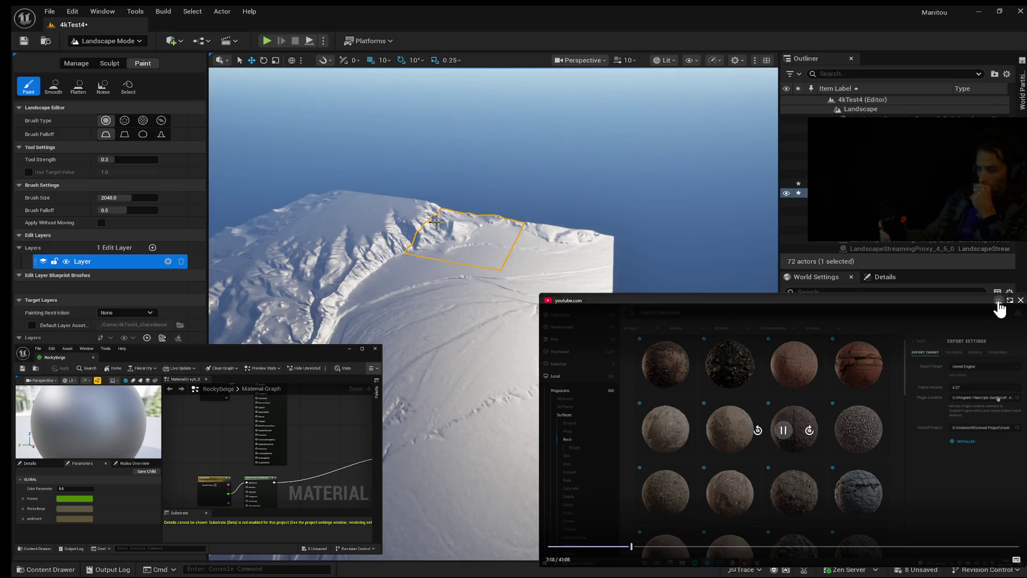
Hide four actors at the top of the 4kTest4 Outliner, then orbit over the snowy landscape.
scroll(790, 127, "up", 10)
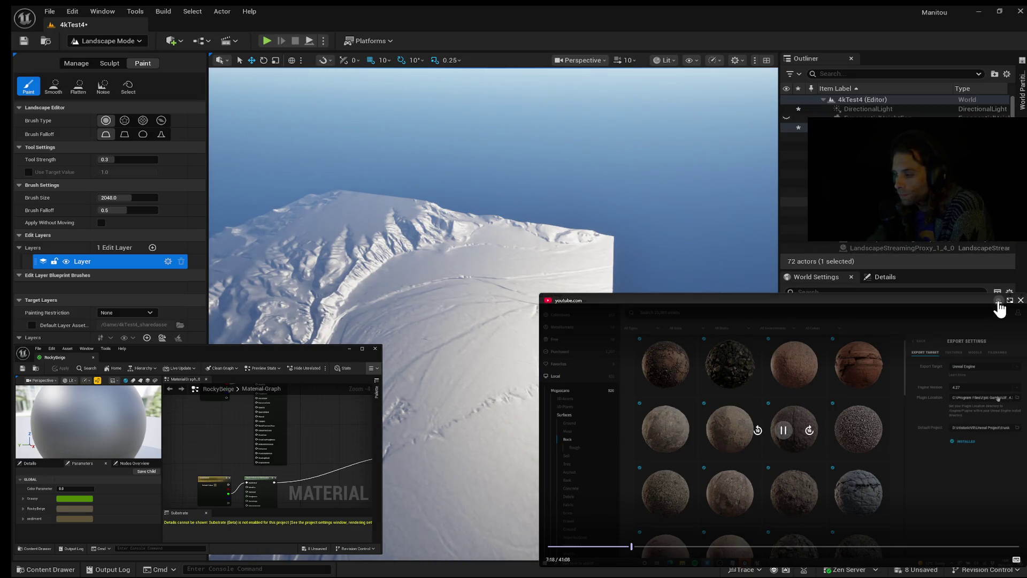
left_click(786, 116)
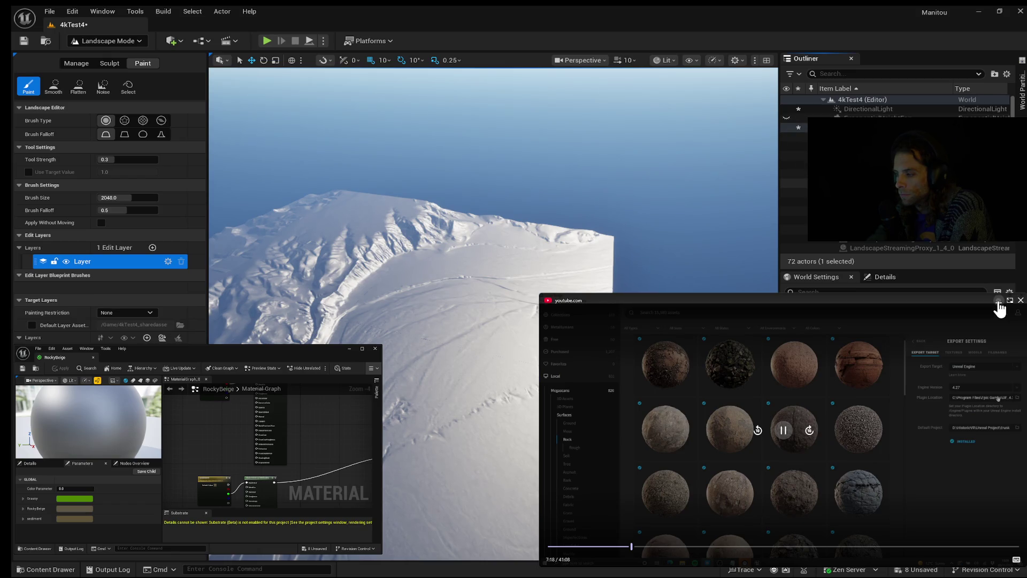
left_click(786, 145)
left_click(786, 154)
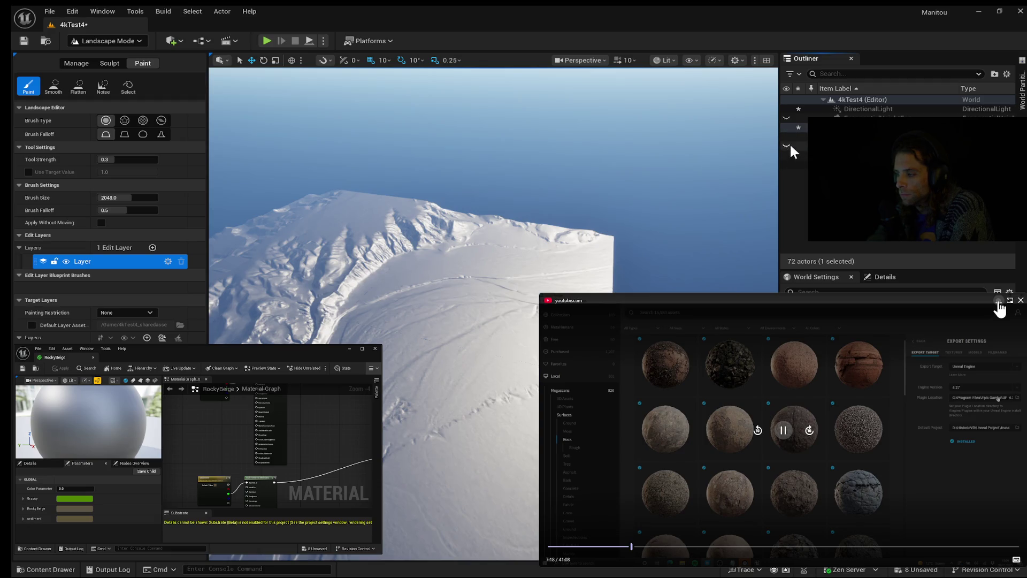
left_click(785, 154)
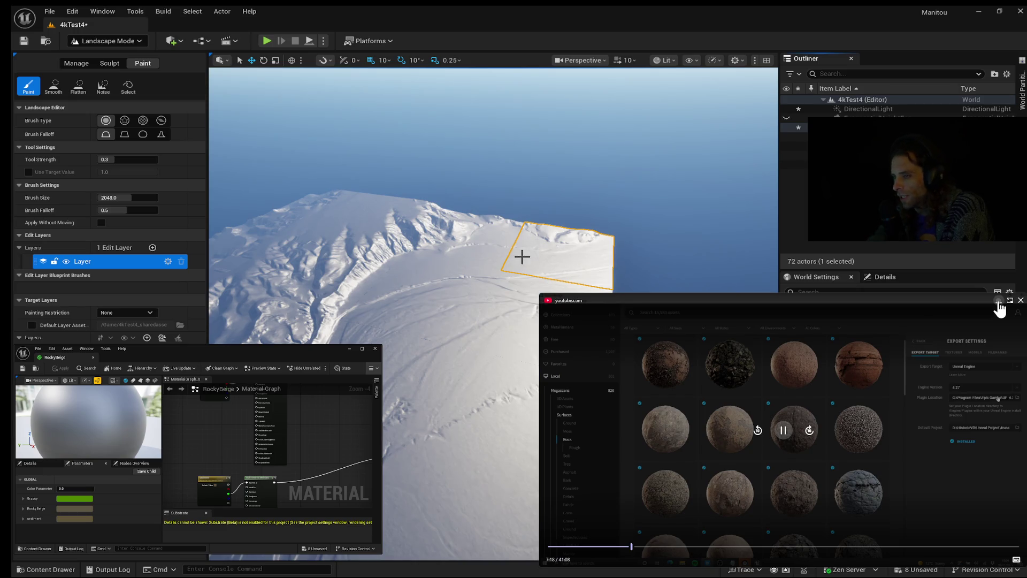
mouse_move(505, 258)
left_mouse_down()
mouse_move(465, 245)
mouse_move(485, 269)
mouse_move(428, 253)
left_mouse_up()
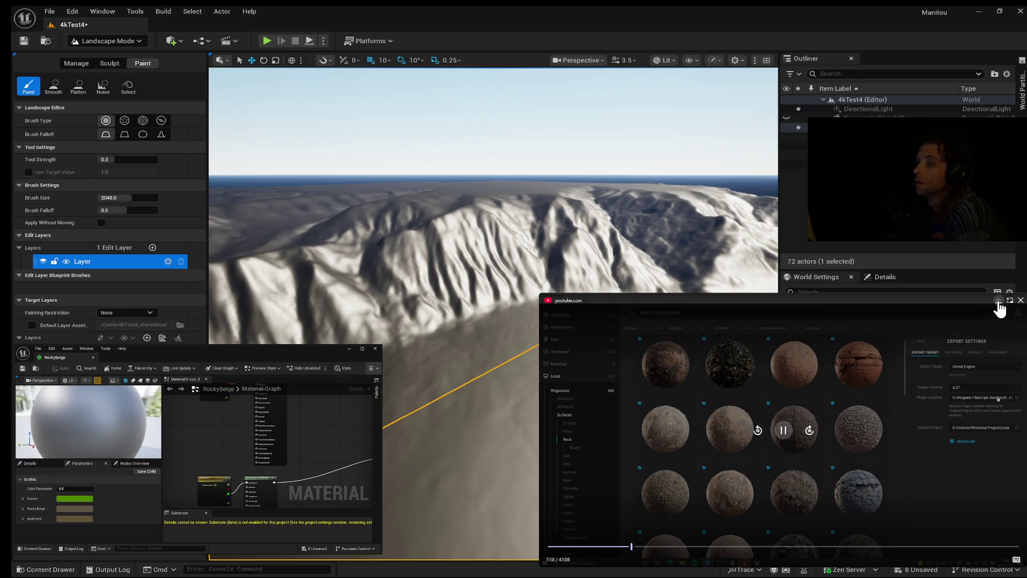
Close the YouTube picture-in-picture video covering the lower right of the editor.
left_click(997, 302)
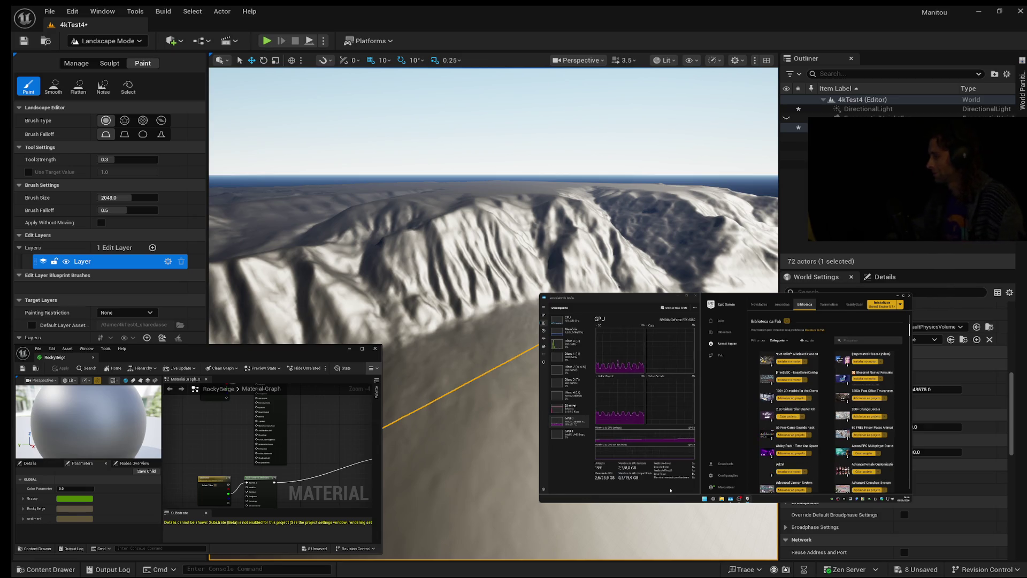
Show Task Manager's Performance > GPU graphs and the Epic Games Launcher library over the editor.
mouse_move(725, 397)
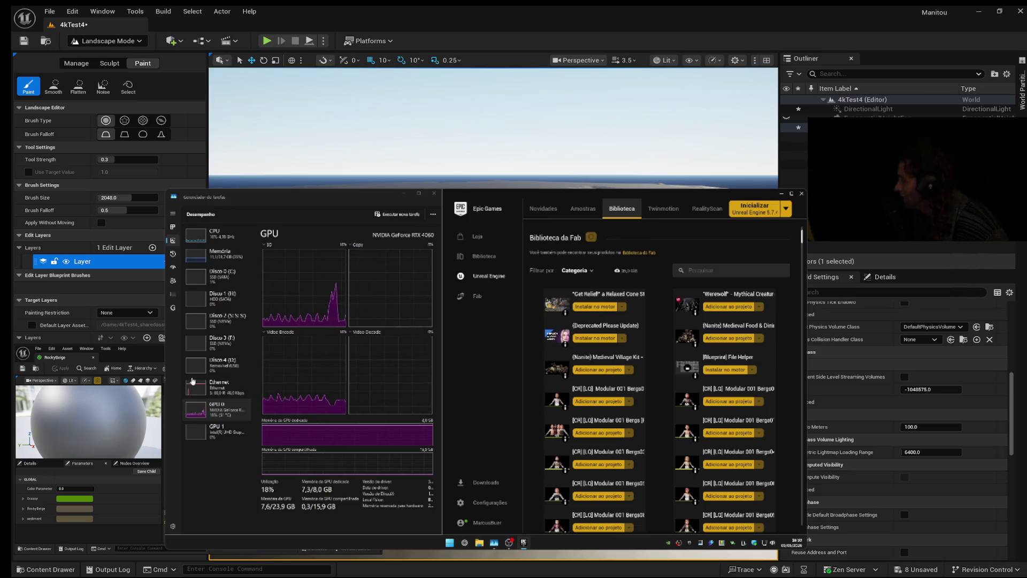
left_click(173, 295)
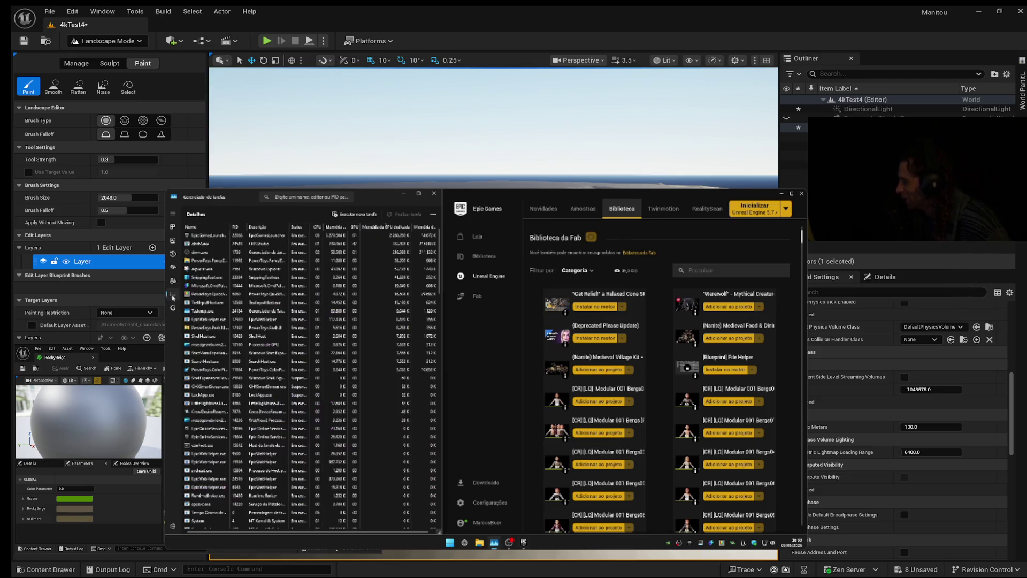
left_click(214, 235)
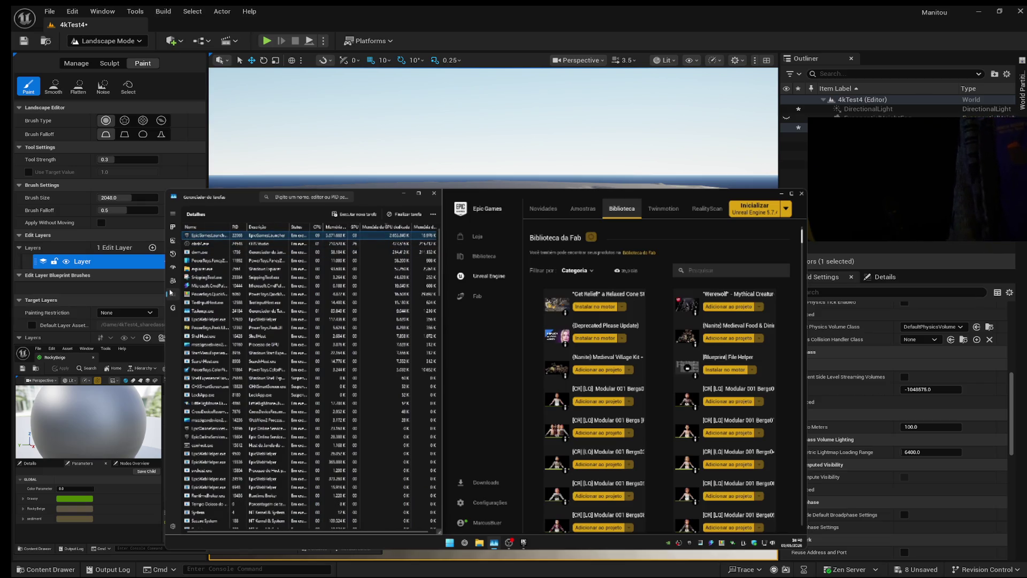
left_click(173, 240)
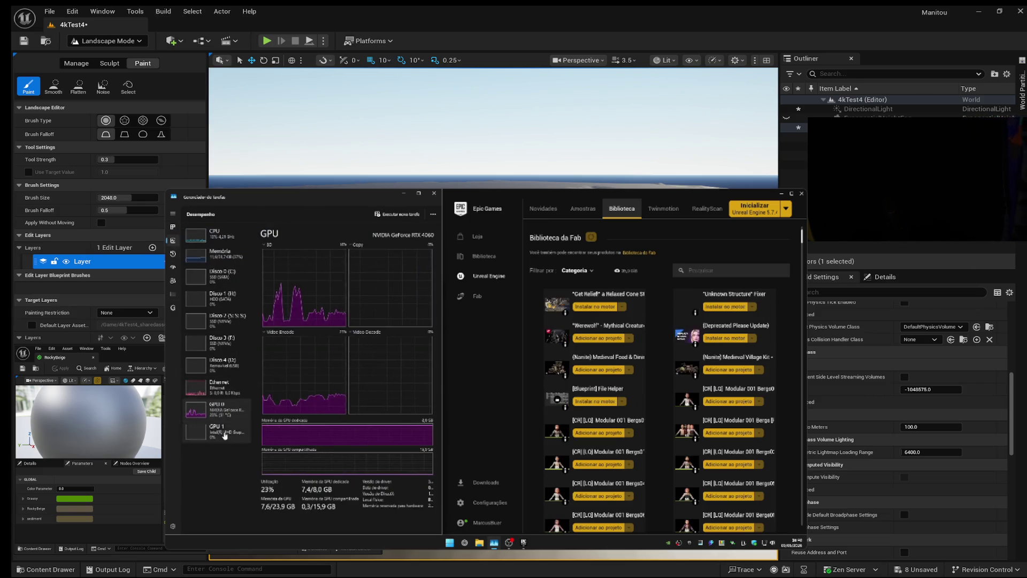
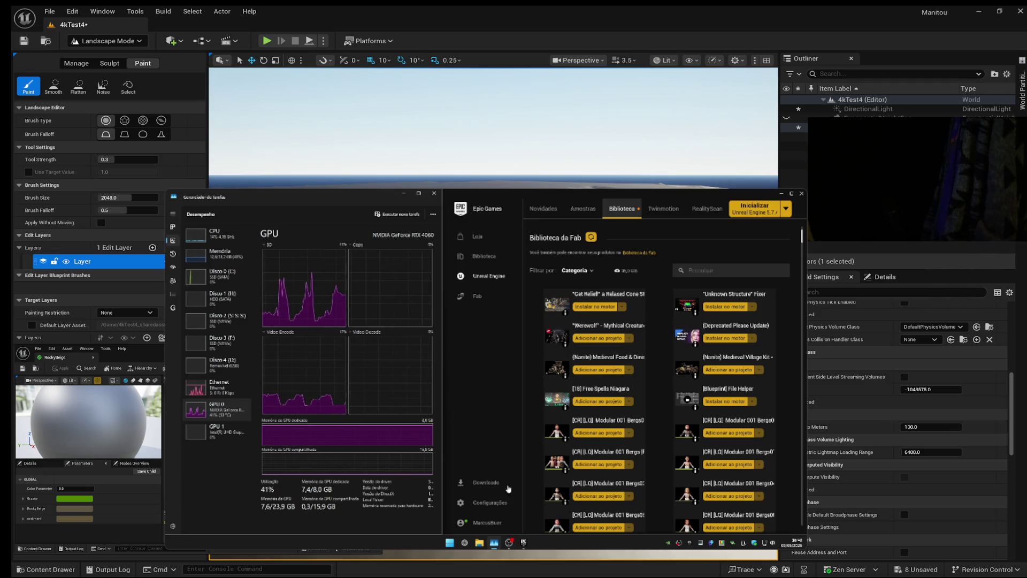
Choose Sair (Exit) from the Epic Games tray icon menu to fully quit the launcher.
left_click(691, 544)
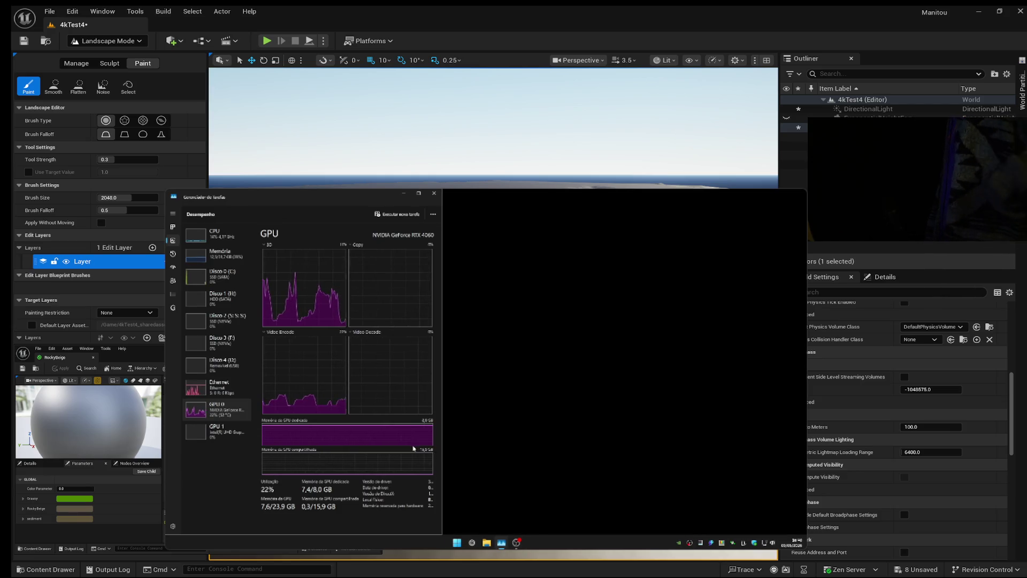